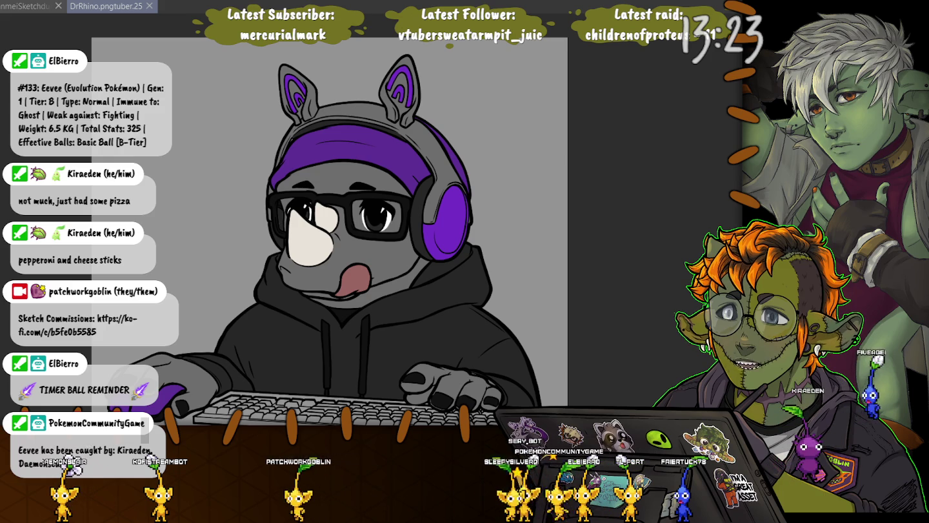
# Switch from the DrRhino.pngtuber tab to the Sketchdump canvas with Ctrl+Tab
pyautogui.hotkey('ctrl', 'Tab')
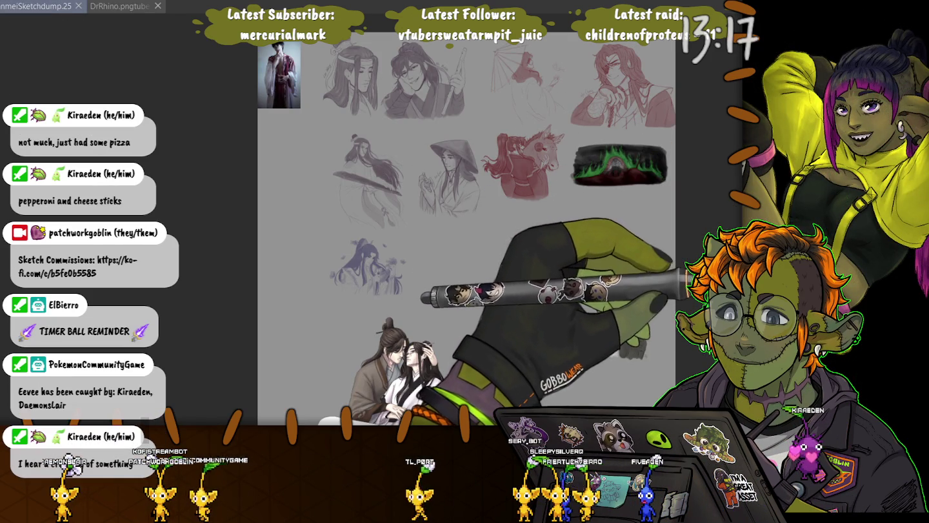
# Paste the umbrella-figure reference photo back onto the Sketchdump page
pyautogui.hotkey('ctrl', 'v')
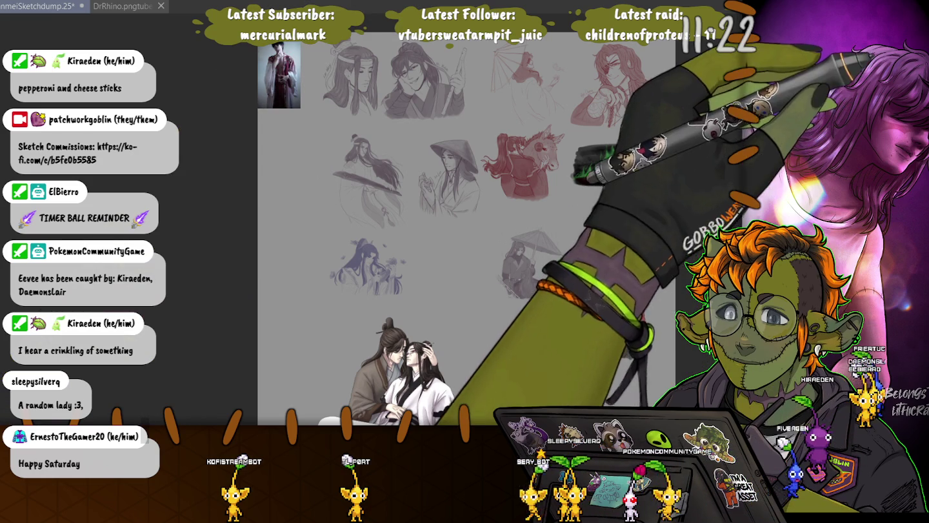
# Move the reference photo from the top-left corner down beside the robed couple illustration
pyautogui.moveTo(279, 75)
pyautogui.mouseDown()
pyautogui.moveTo(287, 179)
pyautogui.moveTo(496, 354)
pyautogui.mouseUp()
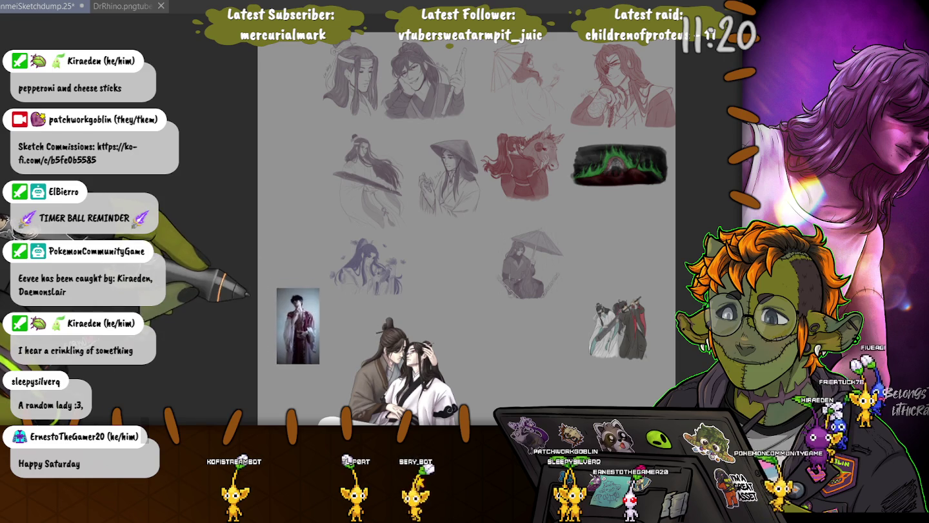
pyautogui.moveTo(419, 275); pyautogui.dragTo(517, 197)
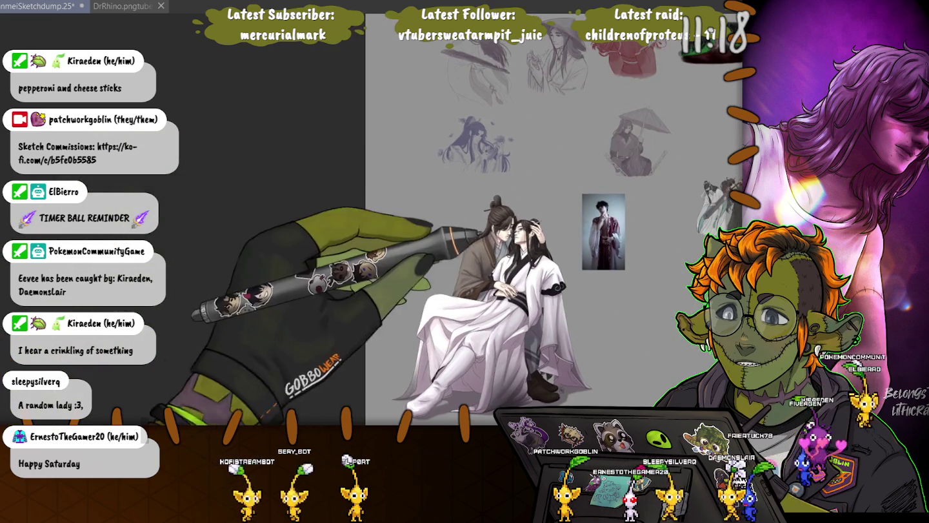
pyautogui.moveTo(580, 212); pyautogui.dragTo(582, 217)
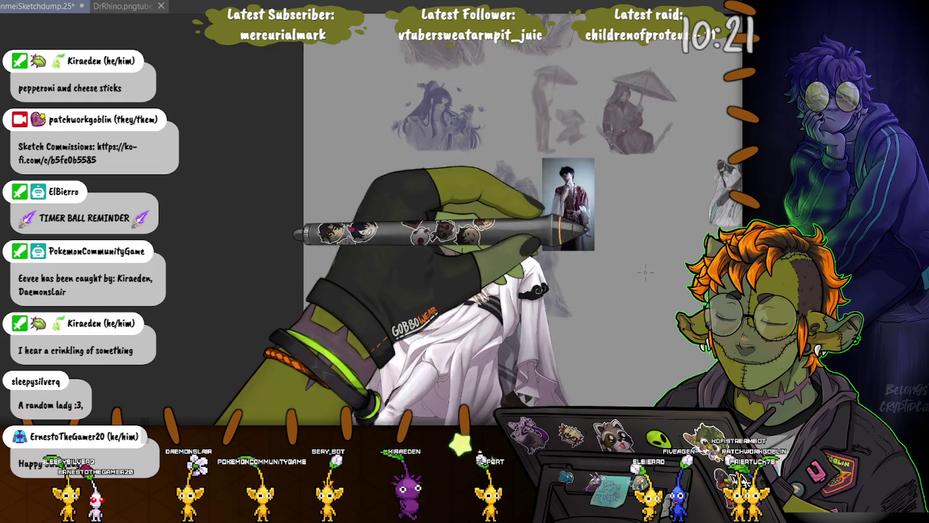
# Zoom in and rough out faint grey strokes for a standing figure right of the photo
pyautogui.scroll(2, 641, 279)
pyautogui.scroll(2, 619, 275)
pyautogui.scroll(2, 639, 233)
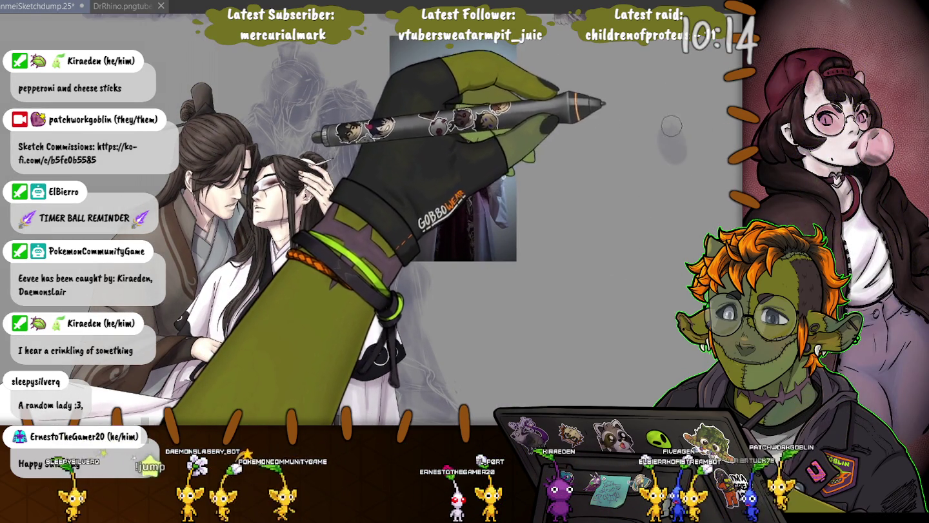
pyautogui.moveTo(672, 133)
pyautogui.mouseDown()
pyautogui.moveTo(687, 183)
pyautogui.moveTo(713, 222)
pyautogui.mouseUp()
pyautogui.moveTo(665, 158); pyautogui.dragTo(639, 213)
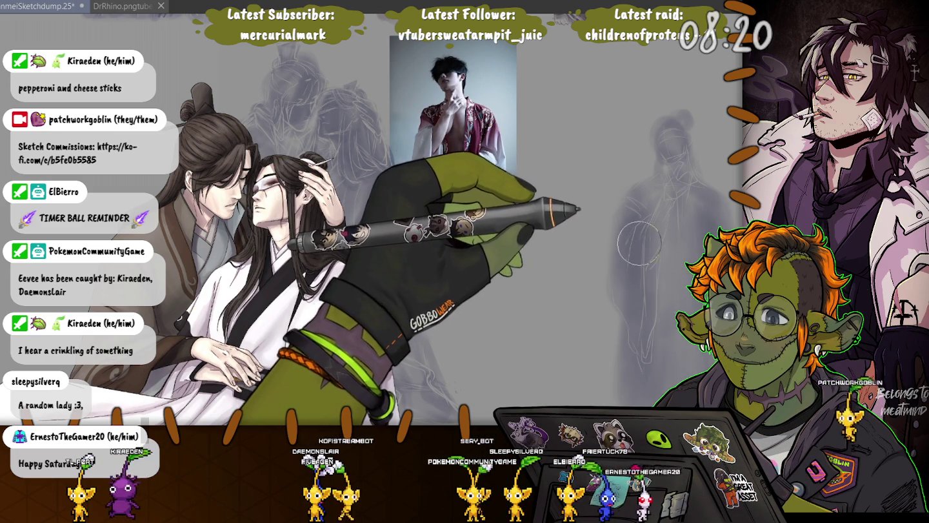
# Increase the brush size with the ] key
pyautogui.press(']')
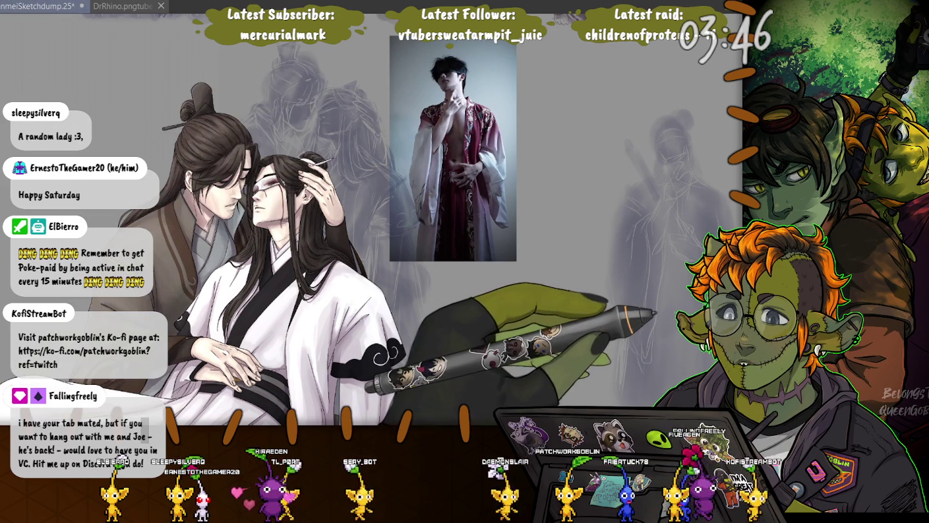
# Zoom the canvas until the whole robed-model reference photo is visible
pyautogui.scroll(3, 659, 152)
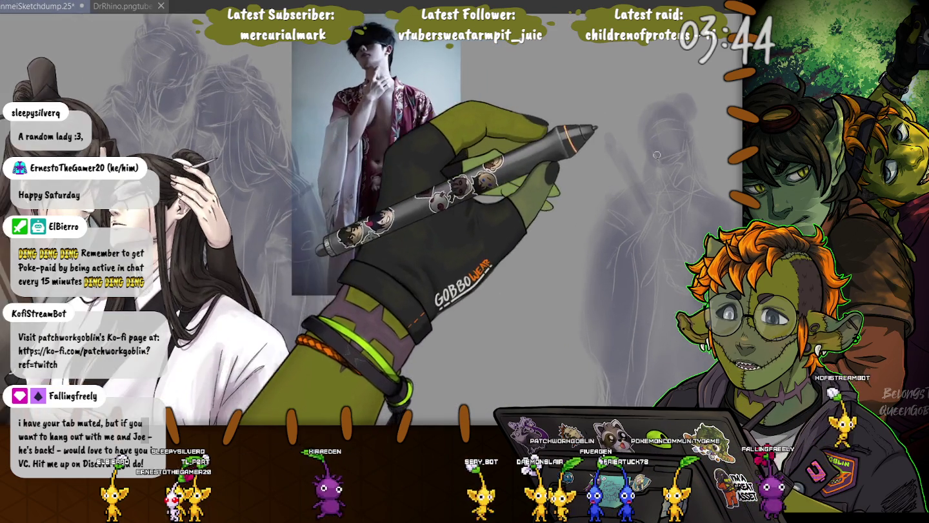
pyautogui.scroll(2, 639, 161)
pyautogui.scroll(2, 635, 167)
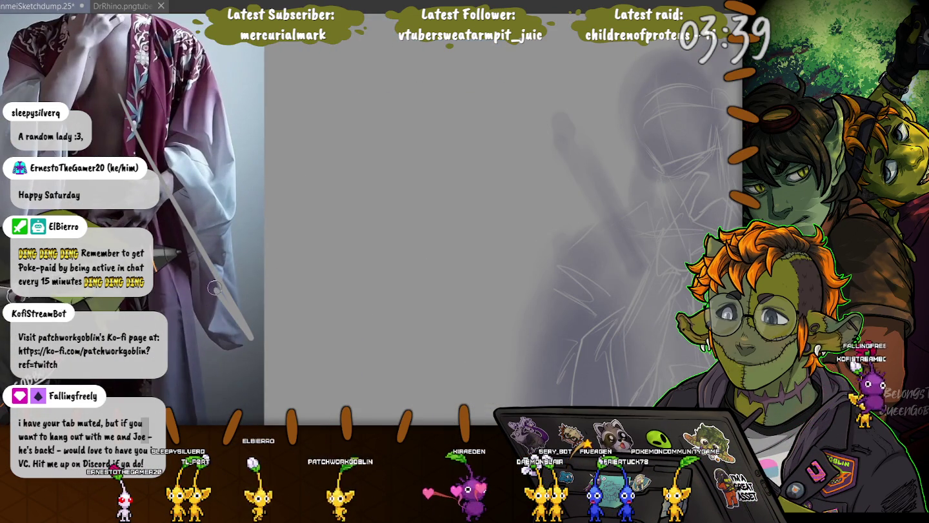
pyautogui.scroll(-3, 214, 257)
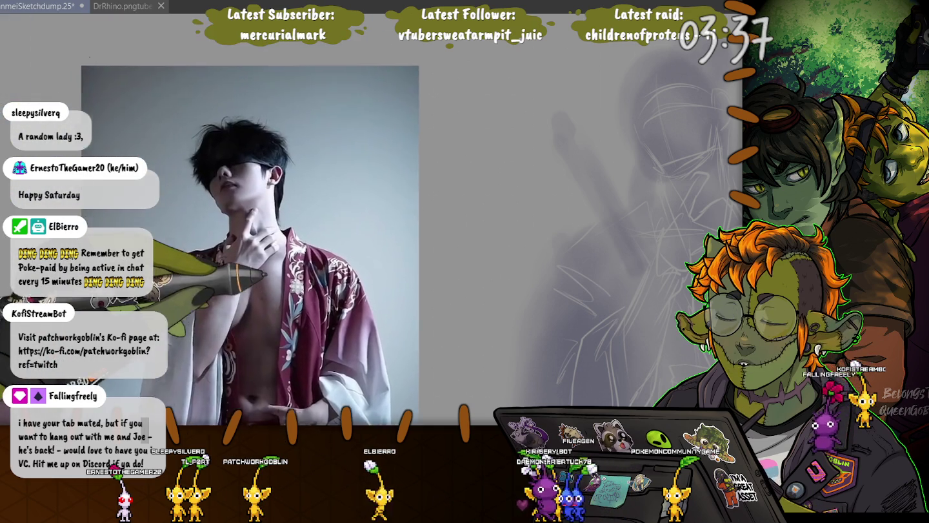
pyautogui.scroll(-2, 278, 245)
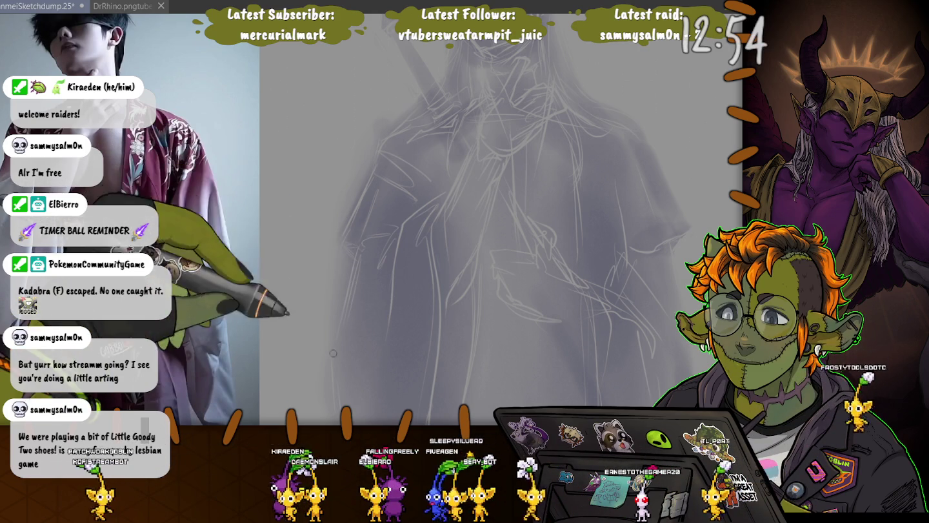
# Lasso regions along the robed sketch's lower lines and its left outline
pyautogui.scroll(3, 367, 222)
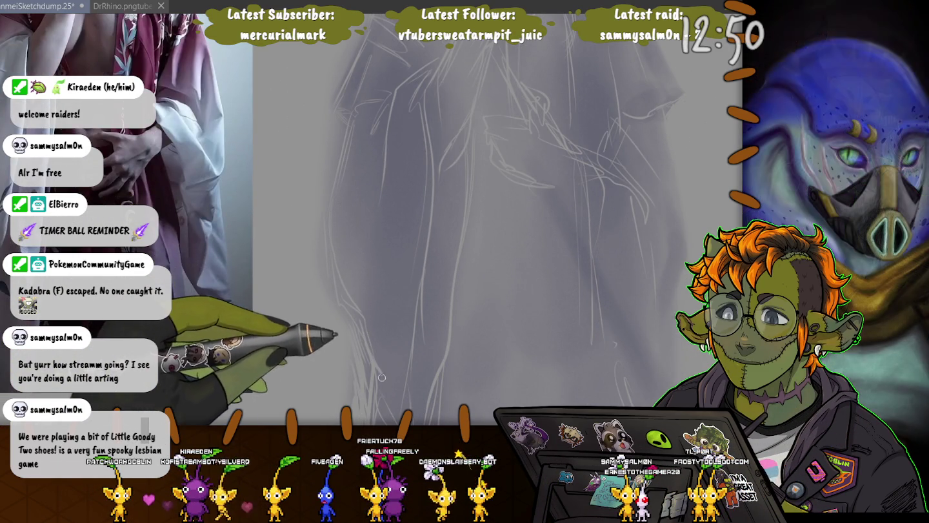
pyautogui.scroll(-3, 374, 360)
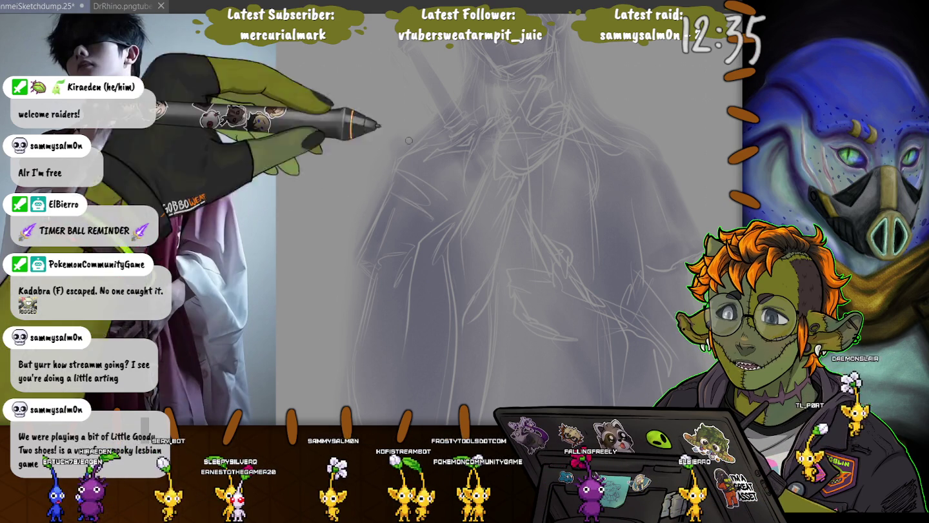
pyautogui.scroll(2, 642, 202)
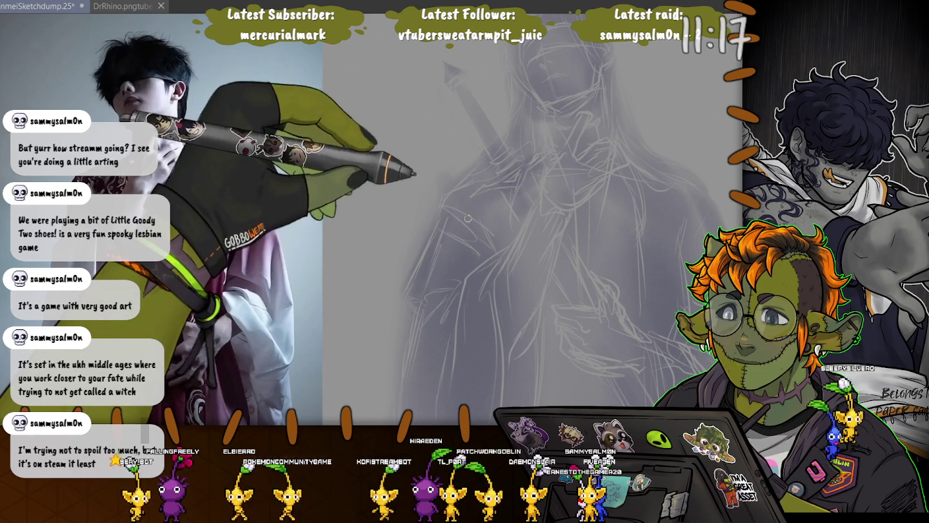
pyautogui.scroll(3, 437, 284)
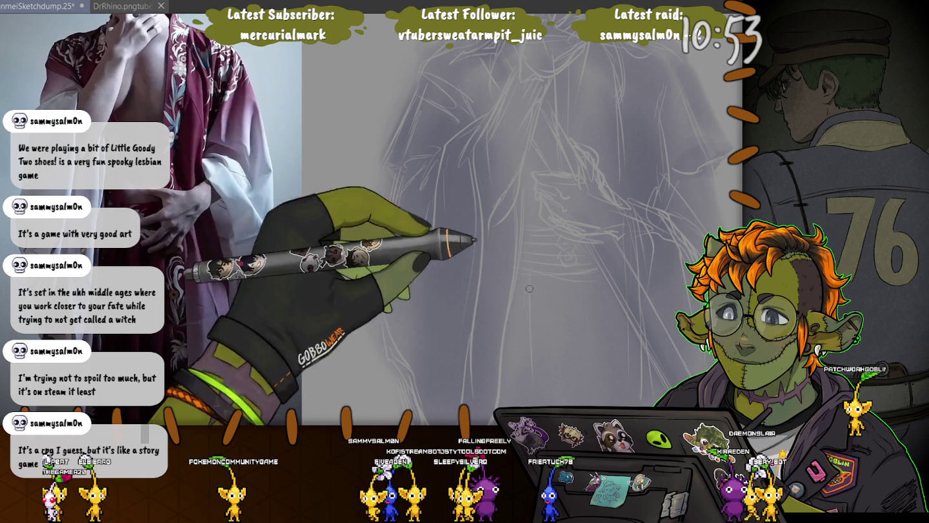
pyautogui.moveTo(443, 276); pyautogui.dragTo(505, 208)
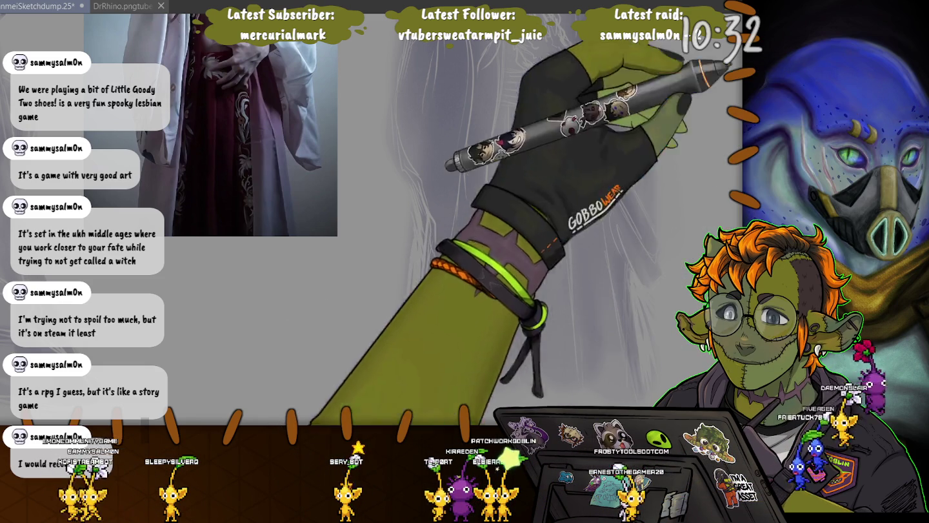
pyautogui.moveTo(635, 282); pyautogui.dragTo(642, 388)
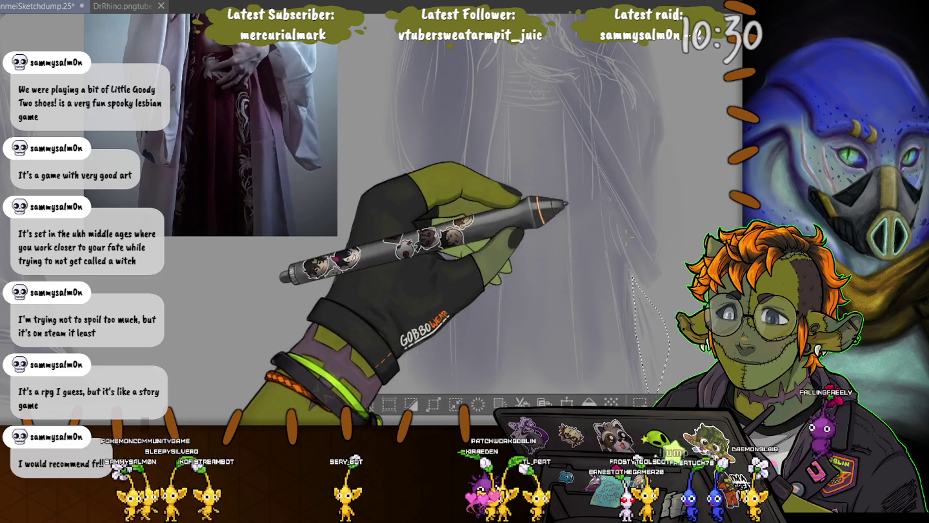
pyautogui.moveTo(403, 171); pyautogui.dragTo(370, 124)
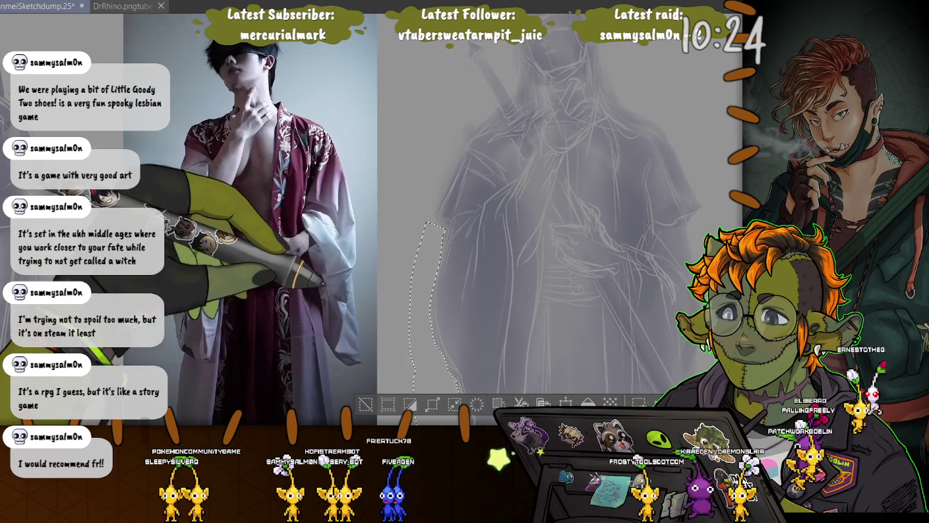
# Lasso the area around the sword hilt, then clear all selections with Ctrl+D
pyautogui.click(446, 219)
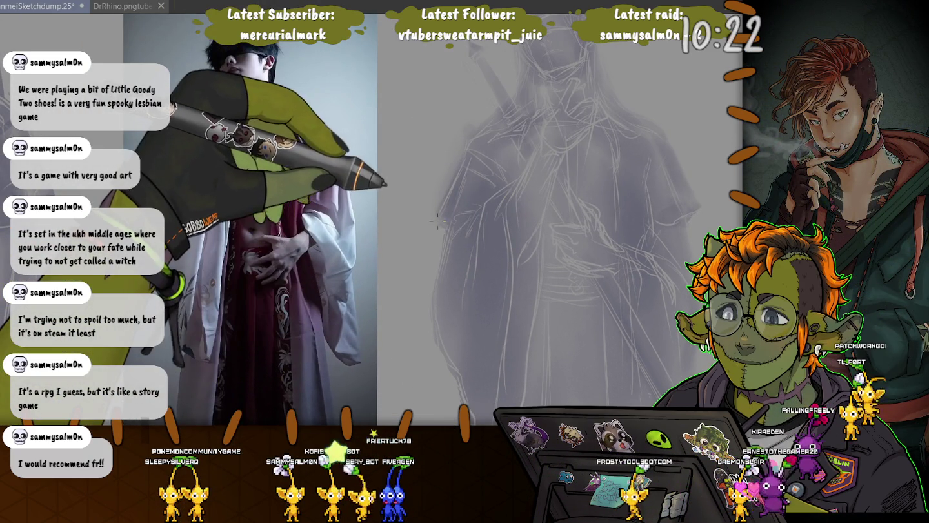
pyautogui.moveTo(436, 219); pyautogui.dragTo(470, 137)
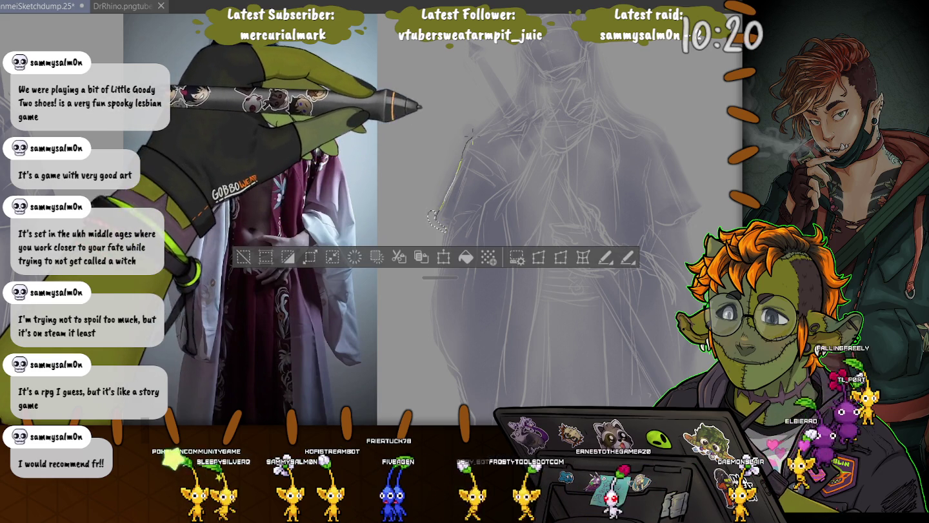
pyautogui.moveTo(437, 221); pyautogui.dragTo(444, 229)
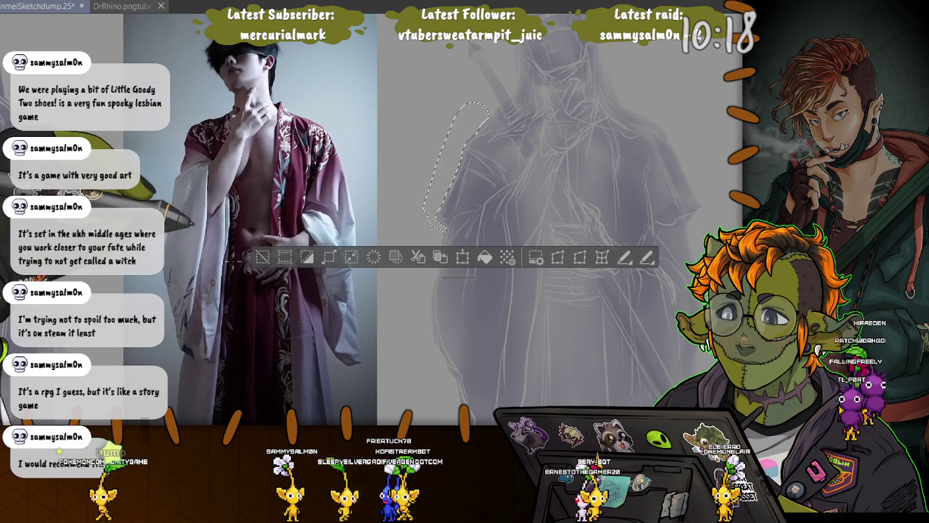
pyautogui.hotkey('ctrl', 'd')
# Zoom the view in close on the figure's head and bun
pyautogui.hotkey('ctrl', '-')
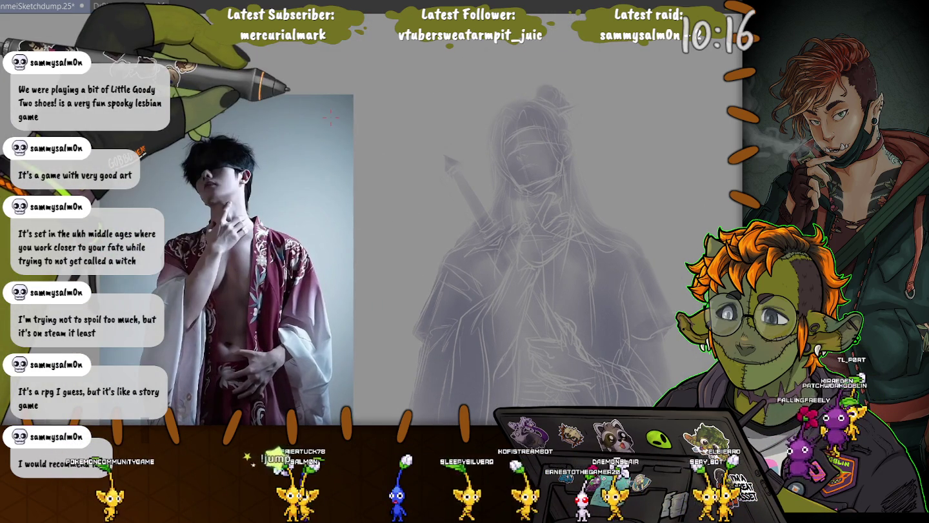
pyautogui.hotkey('ctrl', '+')
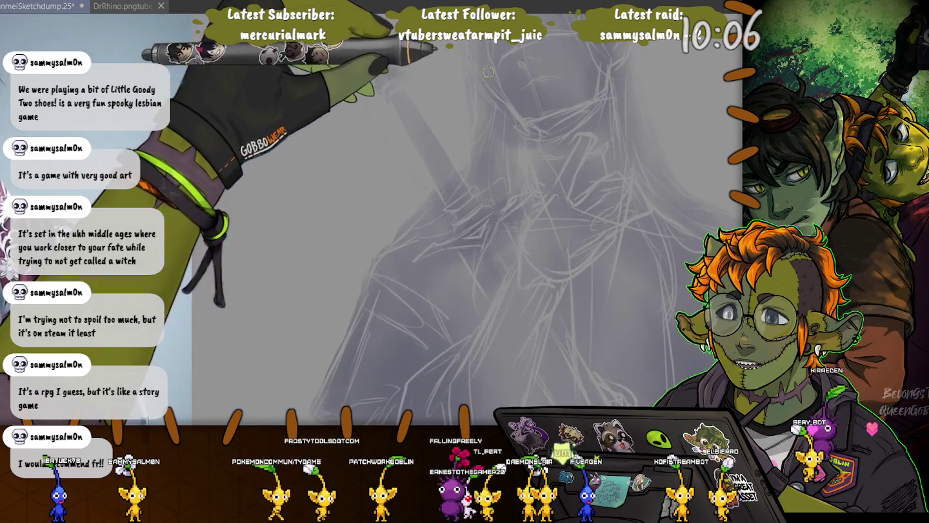
pyautogui.scroll(3, 455, 90)
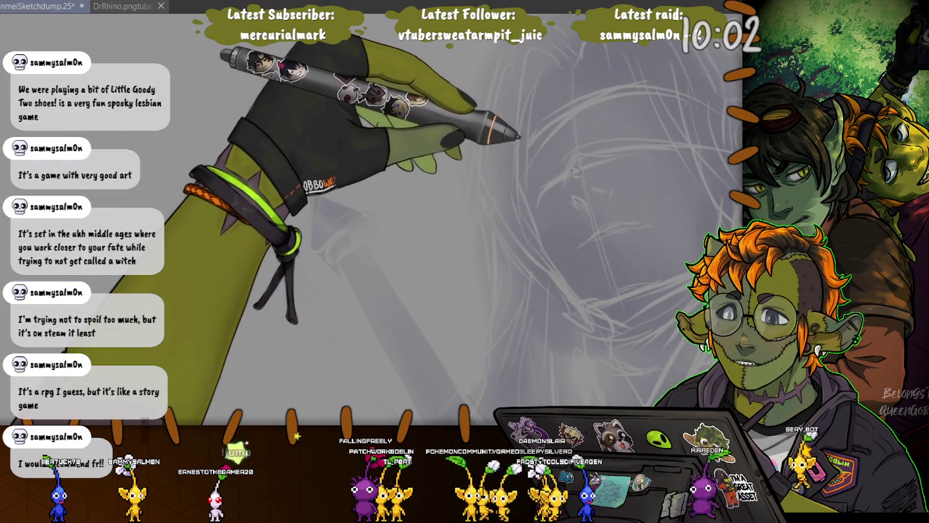
# Draw darker face lines, redoing the stroke near the mouth
pyautogui.moveTo(576, 167); pyautogui.dragTo(571, 191)
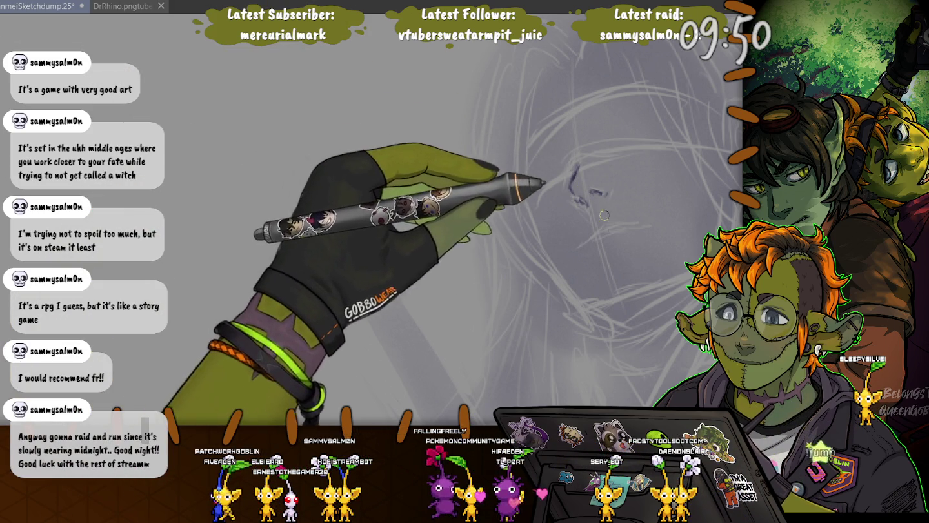
pyautogui.moveTo(603, 226); pyautogui.dragTo(632, 224)
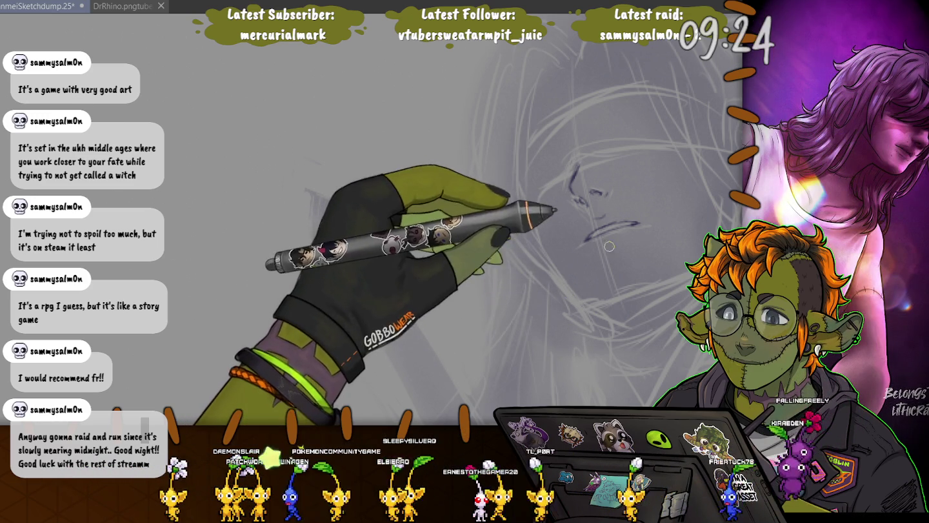
pyautogui.moveTo(622, 245); pyautogui.dragTo(605, 251)
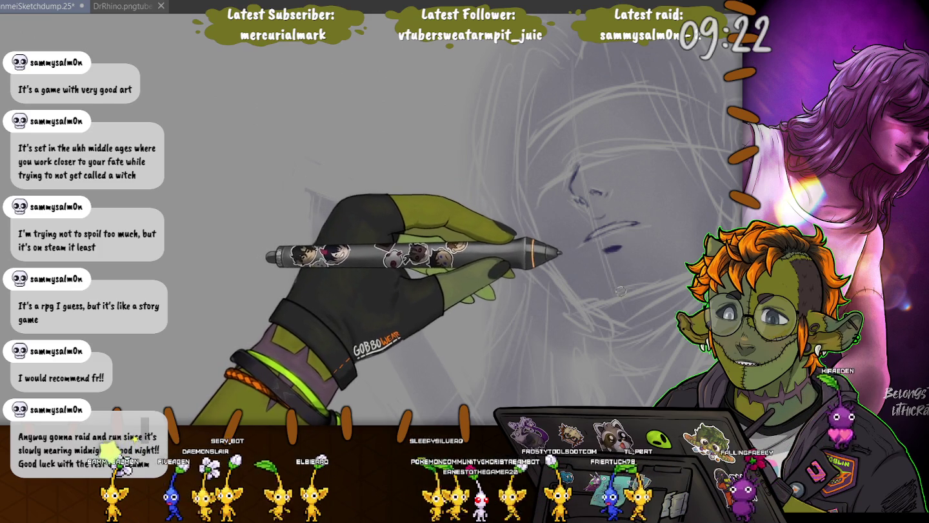
pyautogui.hotkey('ctrl', 'z')
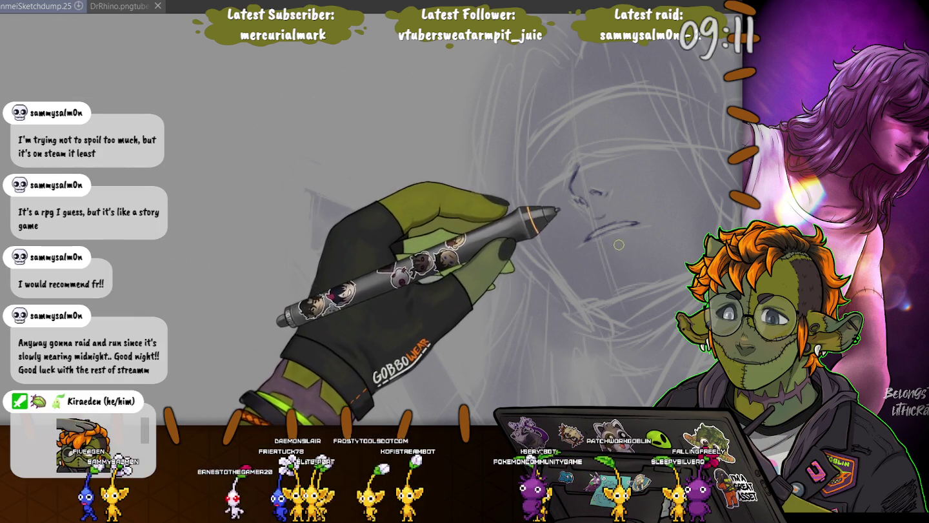
pyautogui.moveTo(584, 240); pyautogui.dragTo(623, 244)
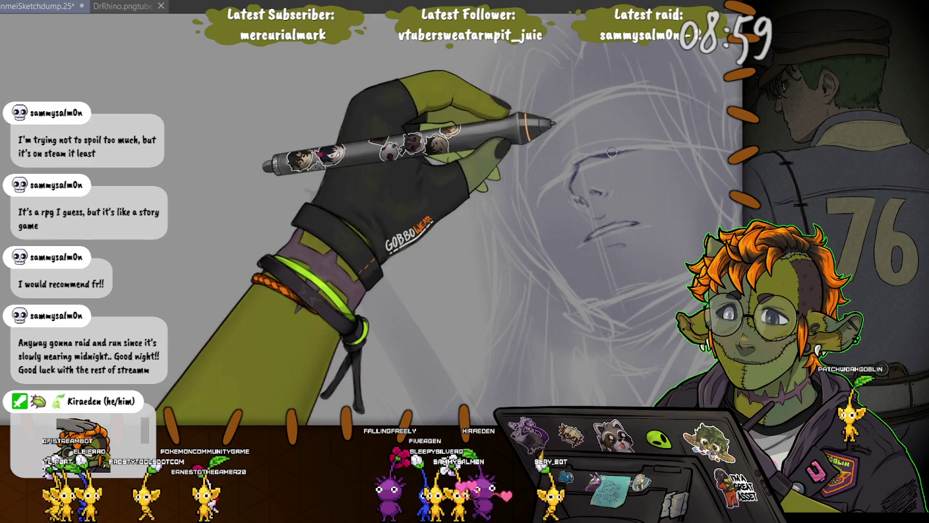
# Darken the brow line and redraw the jaw line with darker strokes
pyautogui.moveTo(645, 149); pyautogui.dragTo(561, 173)
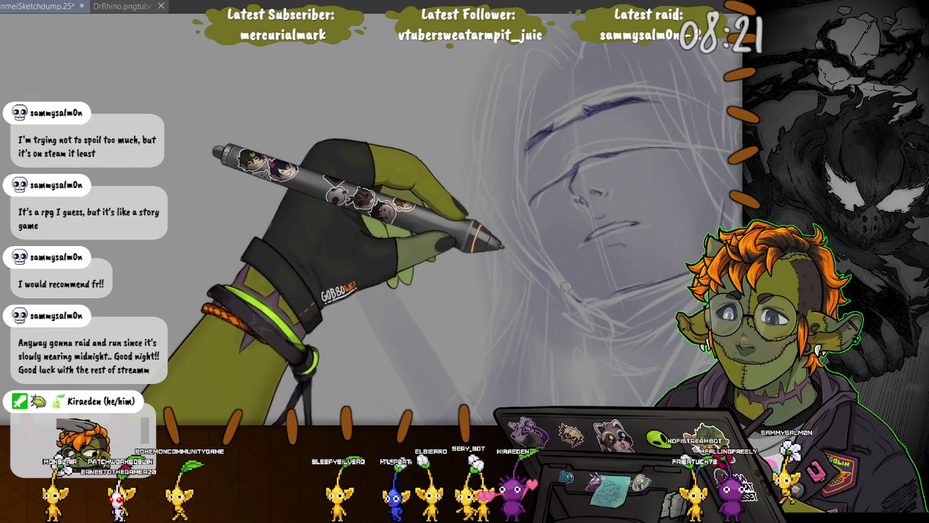
pyautogui.moveTo(560, 284); pyautogui.dragTo(528, 214)
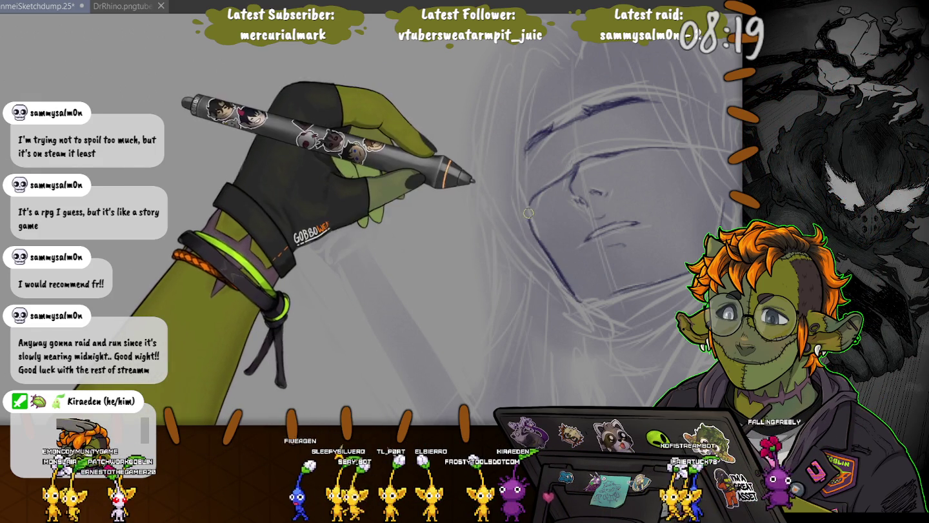
pyautogui.hotkey('ctrl', 'z')
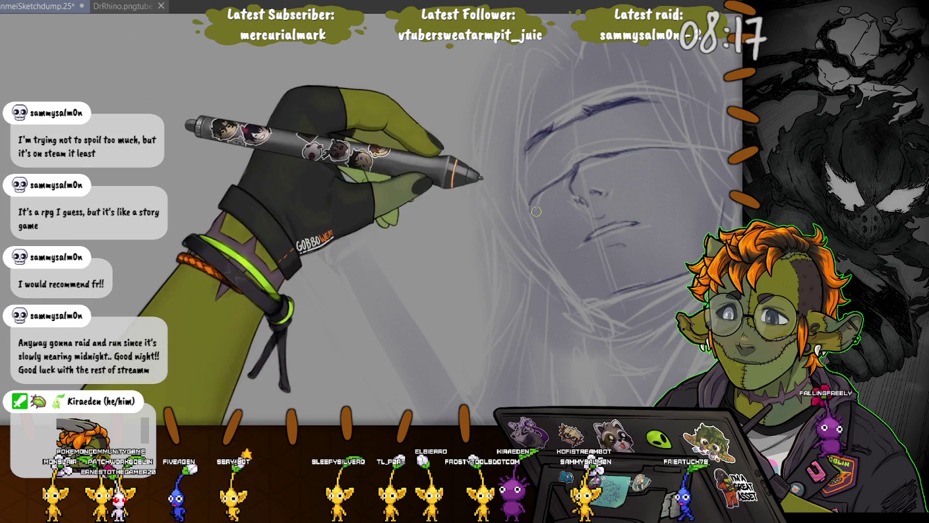
pyautogui.moveTo(530, 206); pyautogui.dragTo(568, 279)
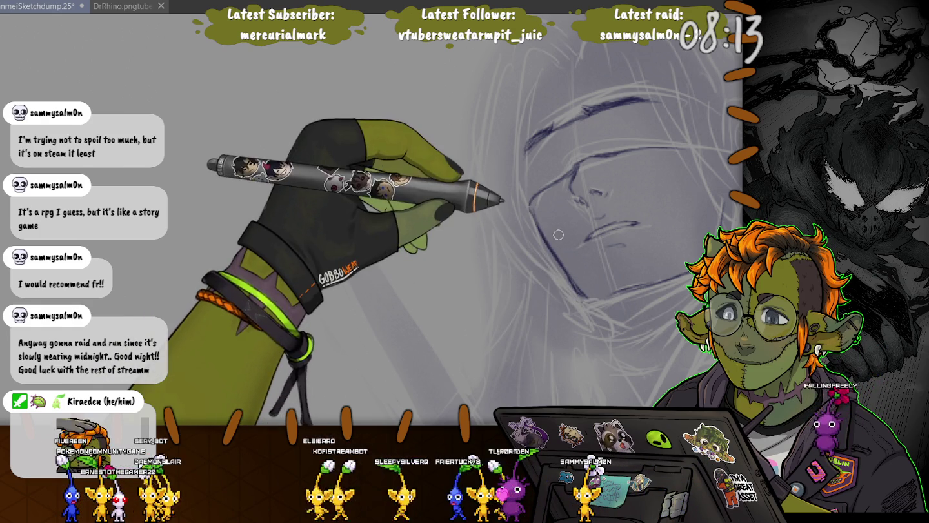
pyautogui.moveTo(559, 235); pyautogui.dragTo(481, 150)
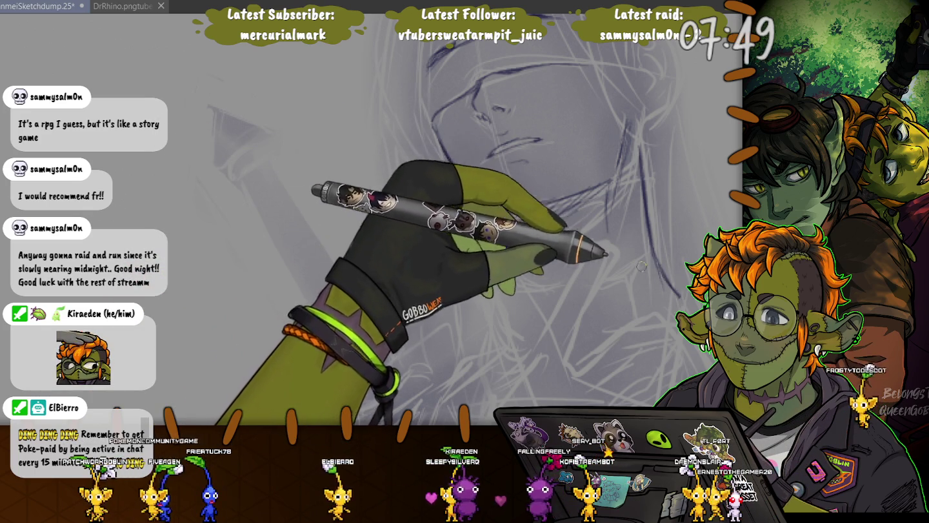
# Tilt the view and draw a lasso selection around the face sketch's ear
pyautogui.moveTo(320, 107); pyautogui.dragTo(346, 239)
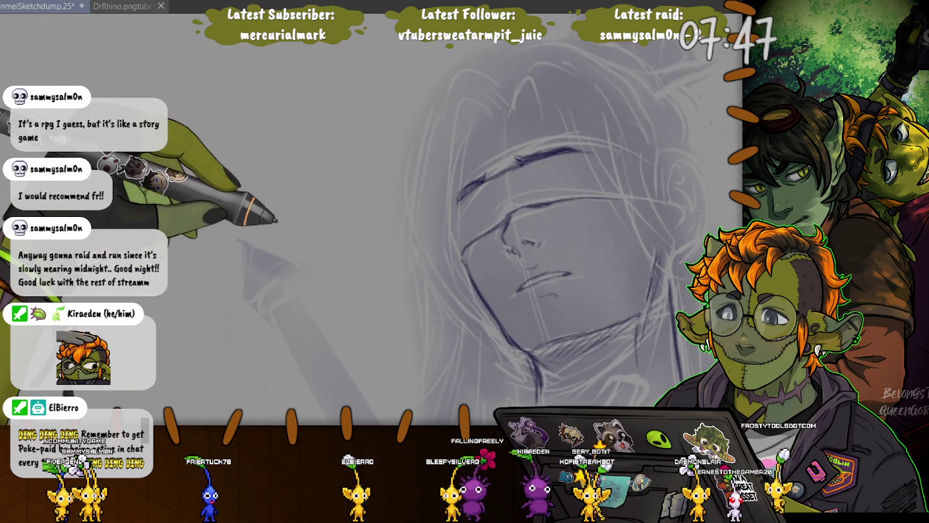
pyautogui.moveTo(642, 304); pyautogui.dragTo(642, 272)
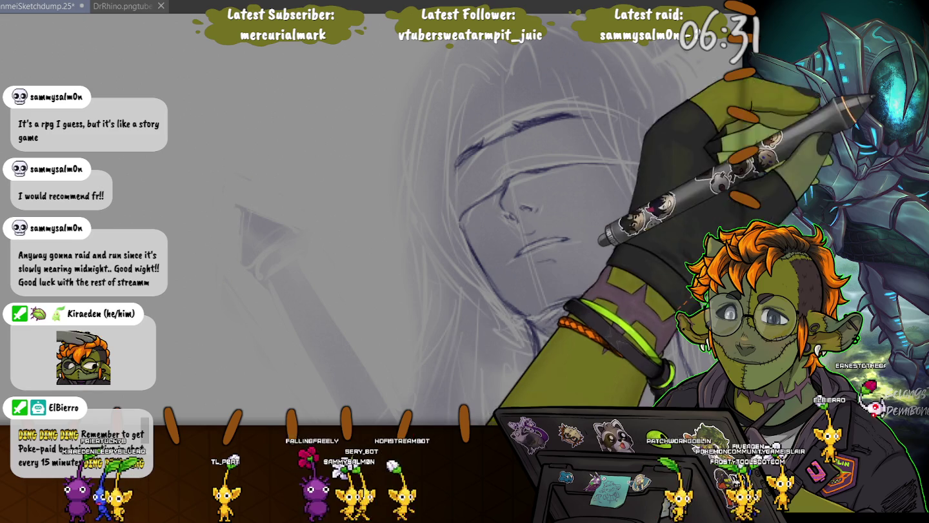
pyautogui.moveTo(653, 104); pyautogui.dragTo(651, 111)
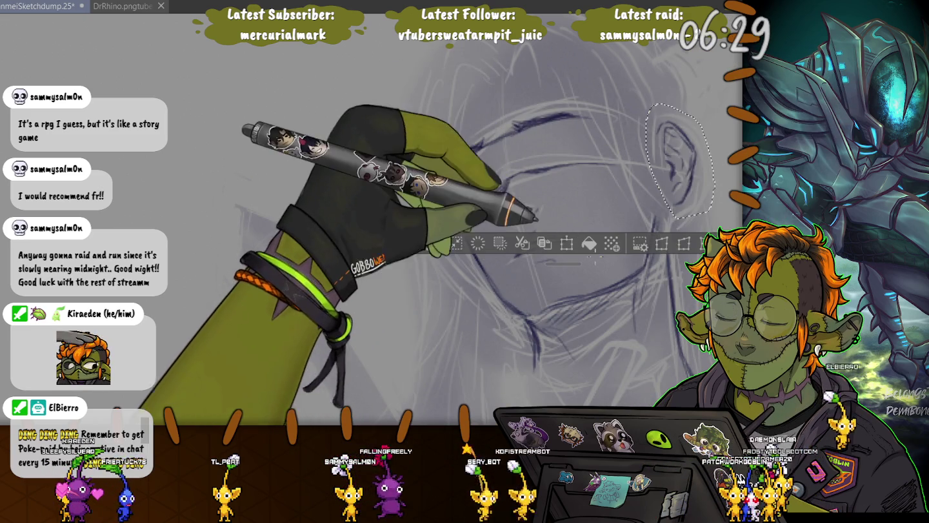
# Nudge the lassoed ear slightly left and down beside the jaw, then deselect
pyautogui.hotkey('ctrl', 't')
pyautogui.moveTo(680, 162); pyautogui.dragTo(673, 165)
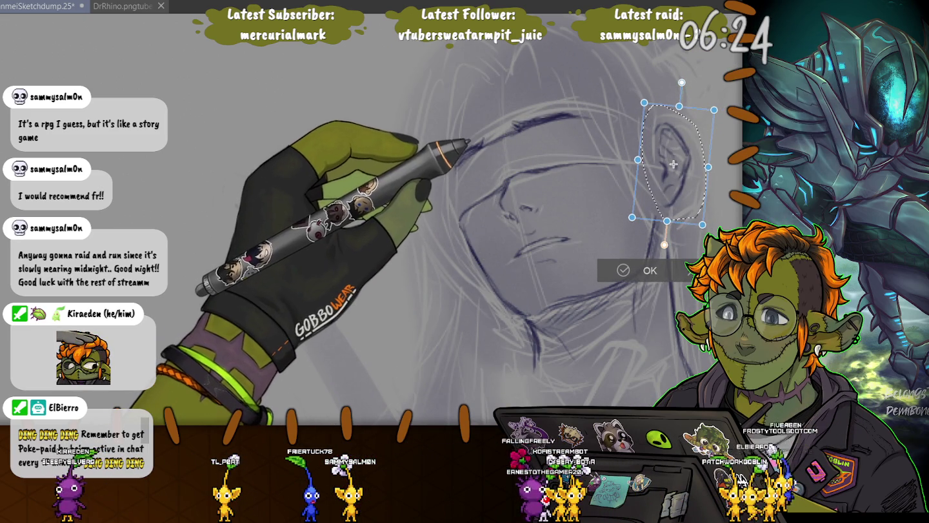
pyautogui.press('Return')
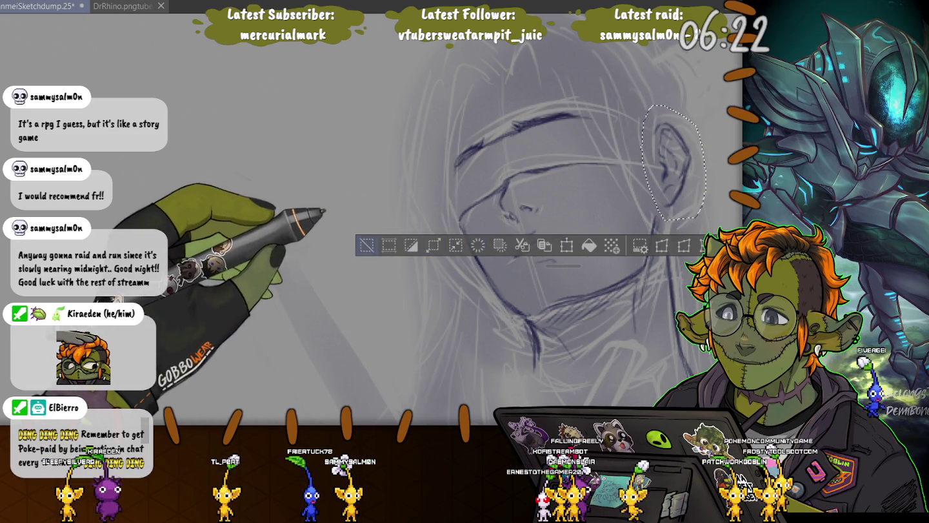
pyautogui.hotkey('ctrl', 'd')
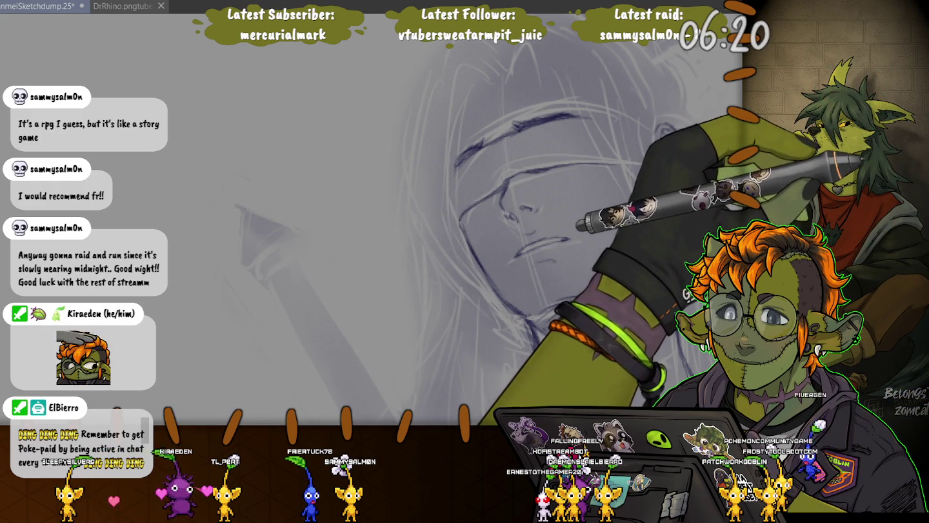
pyautogui.scroll(1, 547, 67)
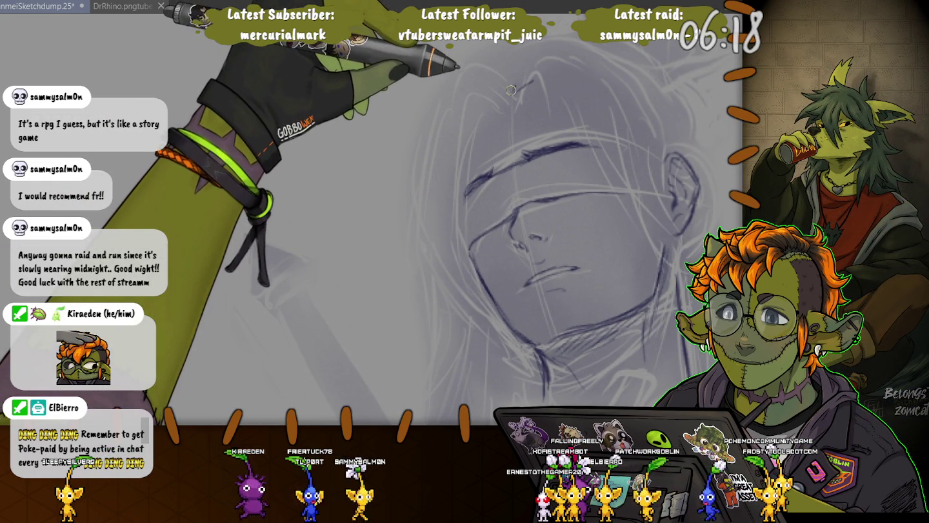
# Sketch strokes at the top of the head, sweeping the hair back into a bun above the blindfold
pyautogui.moveTo(535, 83)
pyautogui.mouseDown()
pyautogui.moveTo(472, 104)
pyautogui.moveTo(462, 190)
pyautogui.mouseUp()
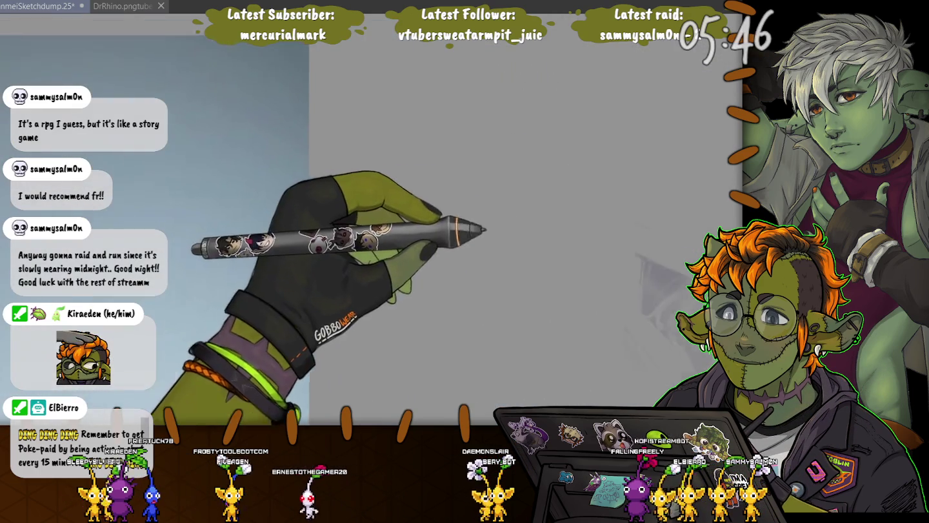
pyautogui.moveTo(648, 271); pyautogui.dragTo(500, 272)
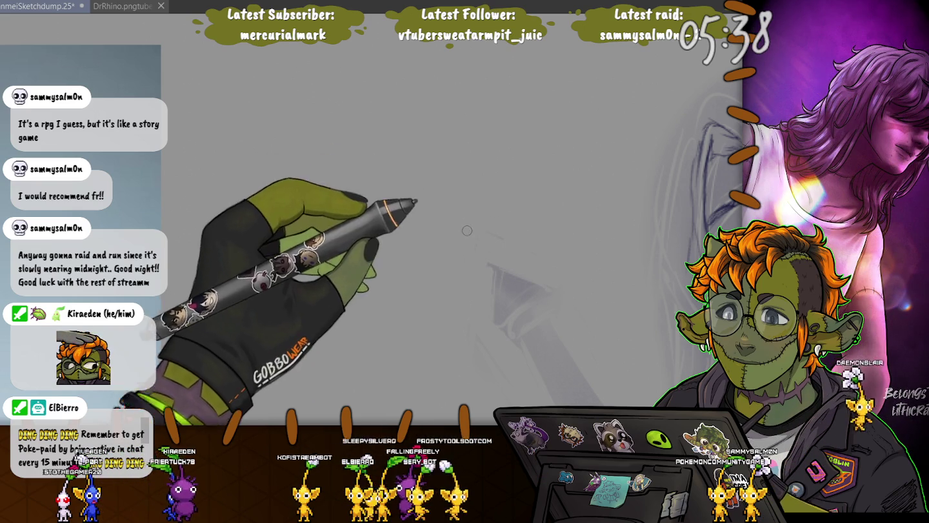
pyautogui.scroll(2, 485, 203)
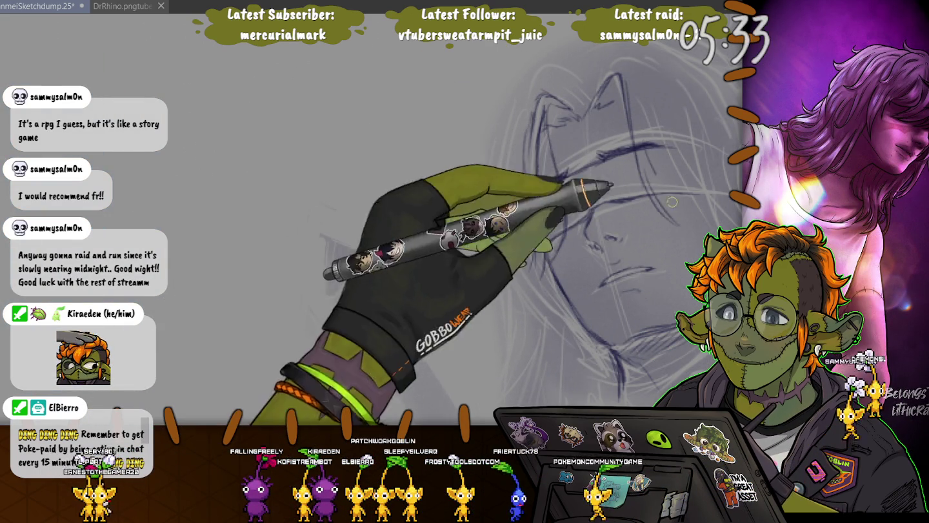
pyautogui.scroll(2, 516, 207)
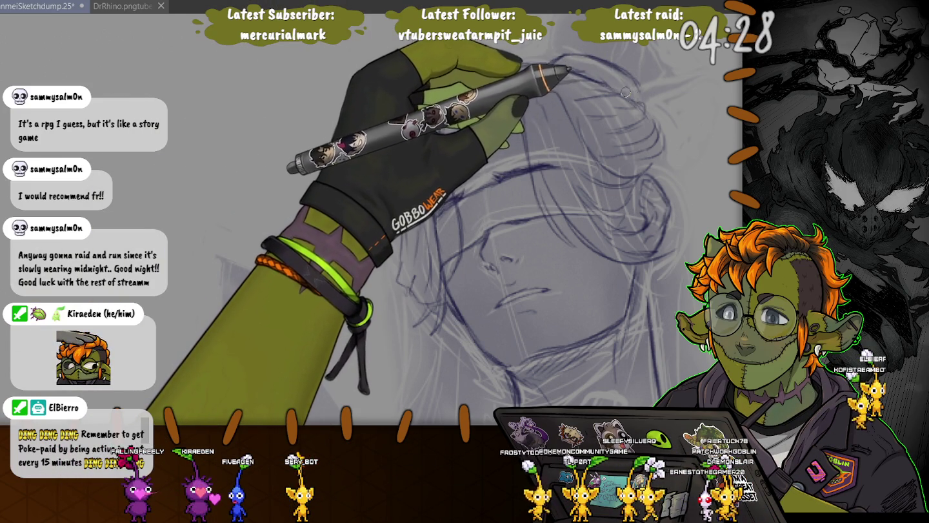
# Draw a long hair stick through the bun and zoom out to view the whole head
pyautogui.moveTo(705, 95); pyautogui.dragTo(578, 98)
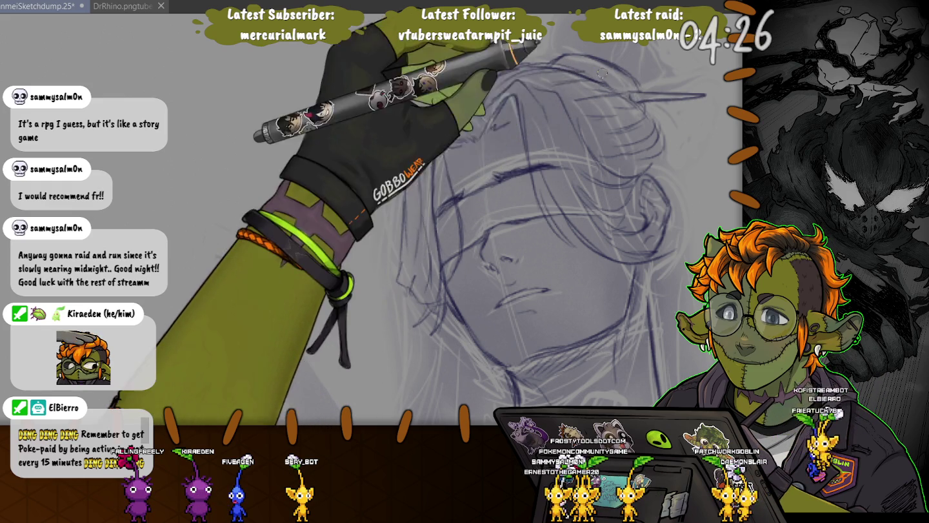
pyautogui.moveTo(600, 62)
pyautogui.mouseDown()
pyautogui.moveTo(599, 114)
pyautogui.moveTo(631, 81)
pyautogui.mouseUp()
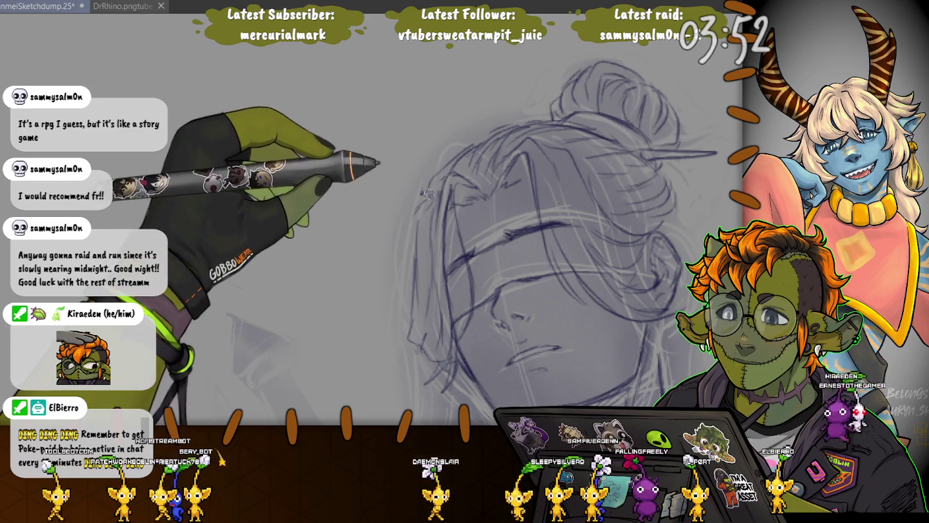
pyautogui.moveTo(426, 192); pyautogui.dragTo(606, 76)
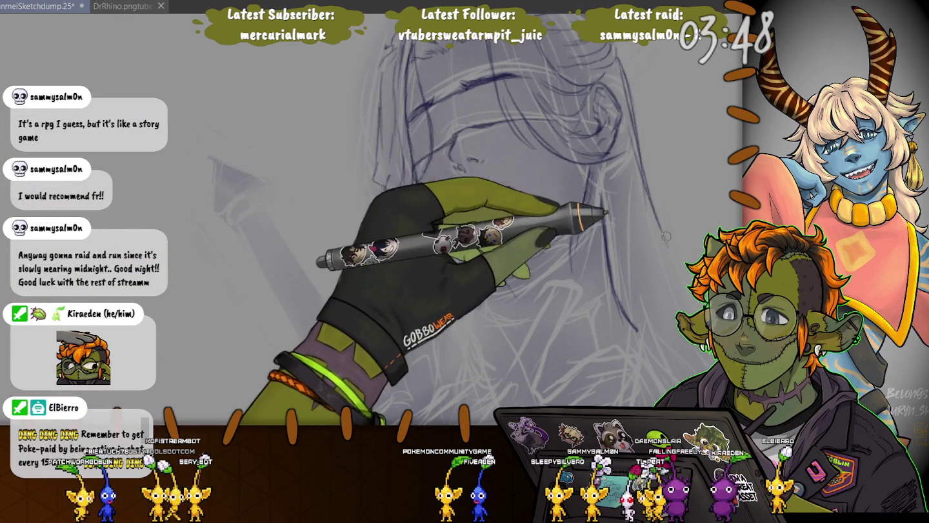
pyautogui.moveTo(497, 141)
pyautogui.mouseDown()
pyautogui.moveTo(270, 176)
pyautogui.moveTo(255, 144)
pyautogui.moveTo(384, 220)
pyautogui.mouseUp()
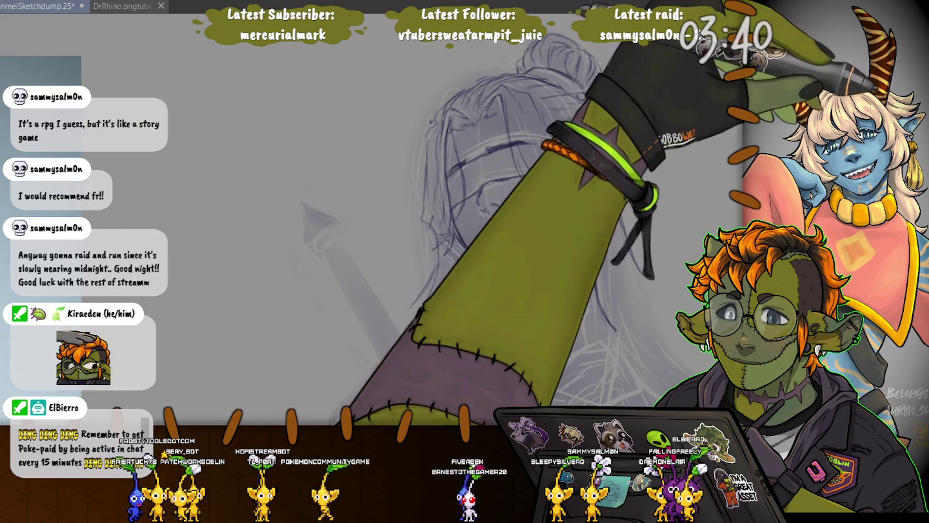
# Lasso the sketched head, shift it slightly downward, and deselect
pyautogui.moveTo(426, 343)
pyautogui.mouseDown()
pyautogui.moveTo(710, 167)
pyautogui.moveTo(426, 343)
pyautogui.mouseUp()
pyautogui.hotkey('ctrl', 't')
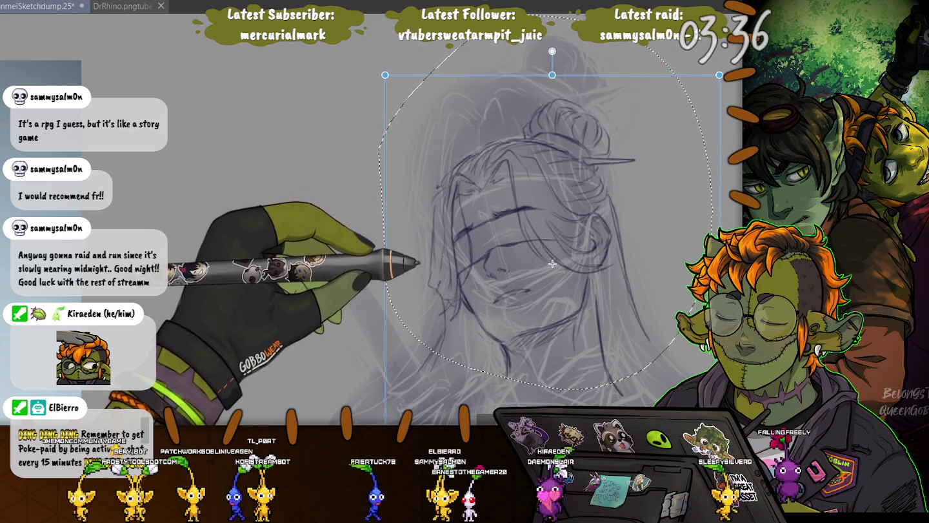
pyautogui.press('Return')
pyautogui.scroll(-3, 497, 220)
pyautogui.hotkey('ctrl', 't')
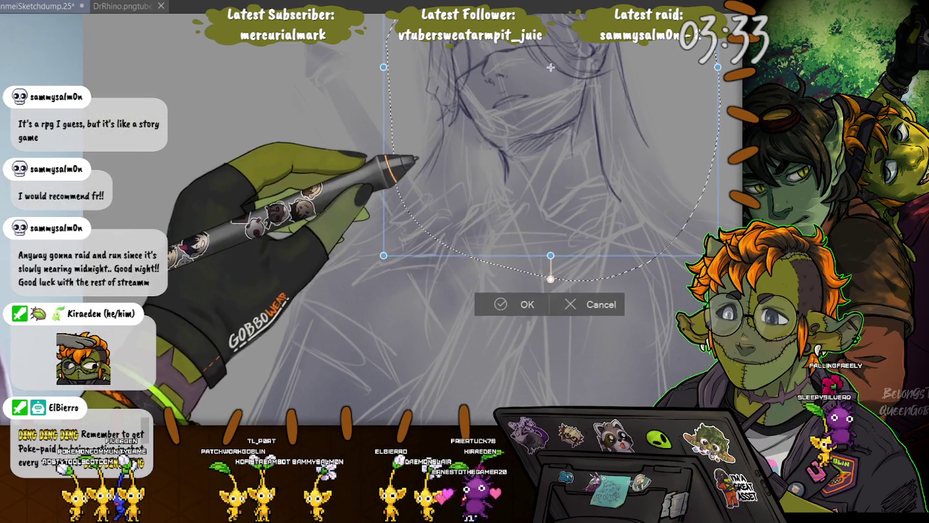
pyautogui.moveTo(548, 68); pyautogui.dragTo(548, 73)
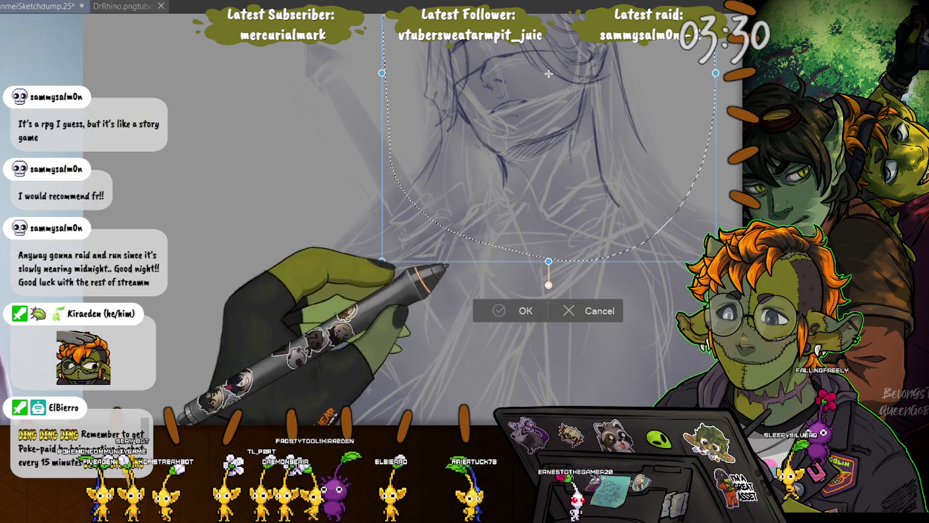
pyautogui.press('Return')
pyautogui.hotkey('ctrl', 'd')
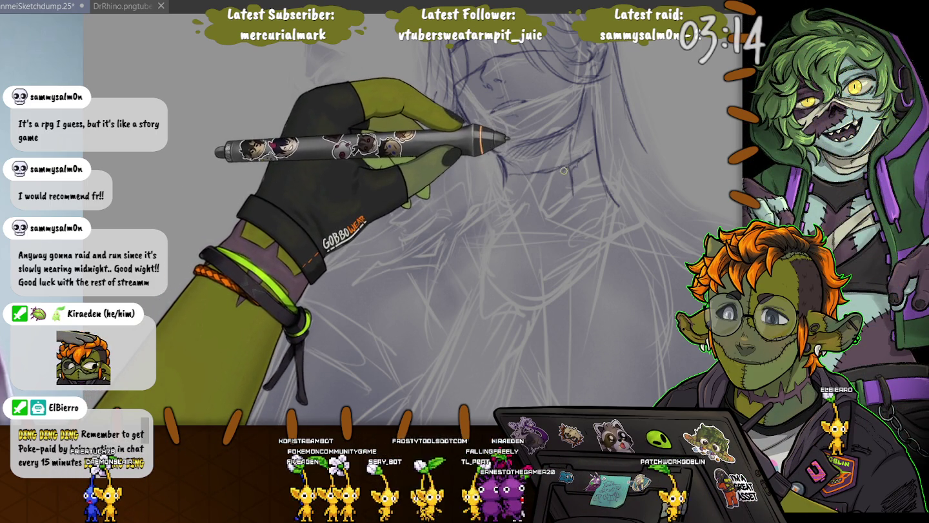
# Draw a cleaner line down the neck toward the robe collar
pyautogui.moveTo(567, 168); pyautogui.dragTo(573, 199)
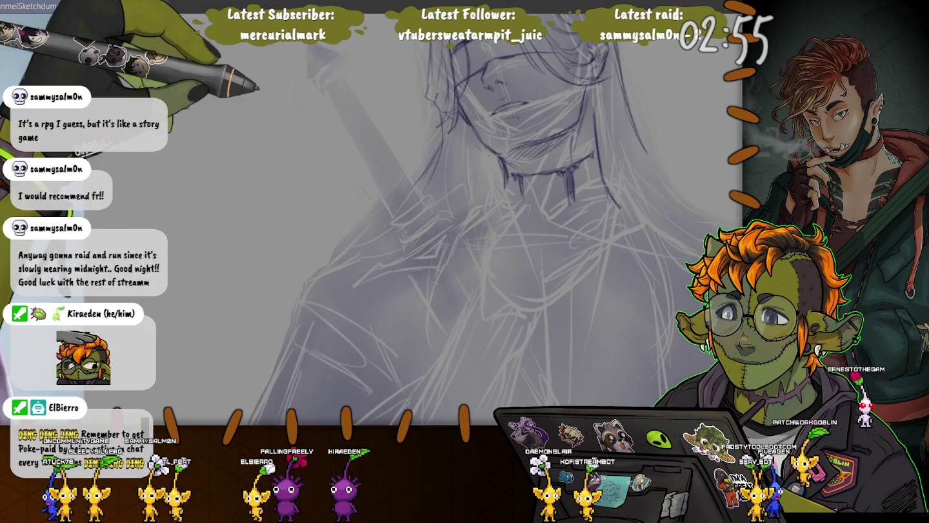
pyautogui.scroll(2, 461, 128)
pyautogui.scroll(-1, 600, 163)
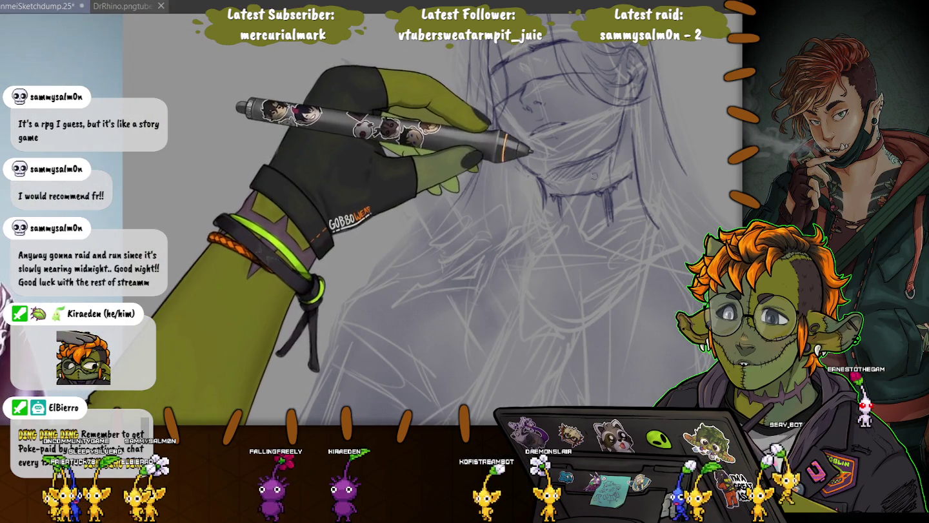